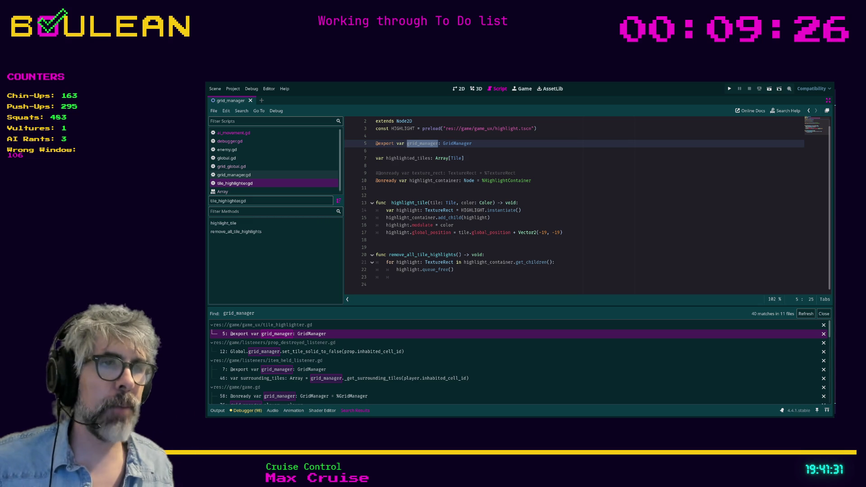
Clear the grid_manager text selection in the tile_highlighter.gd script
left_click(447, 285)
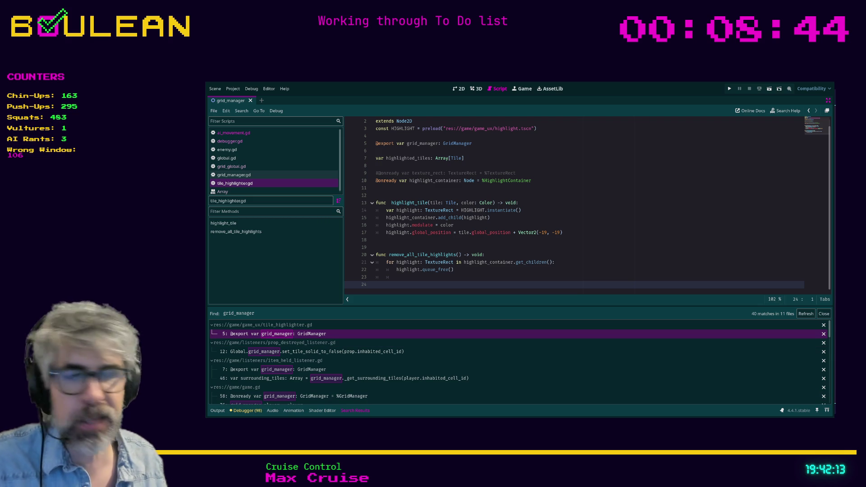
key("alt+Tab")
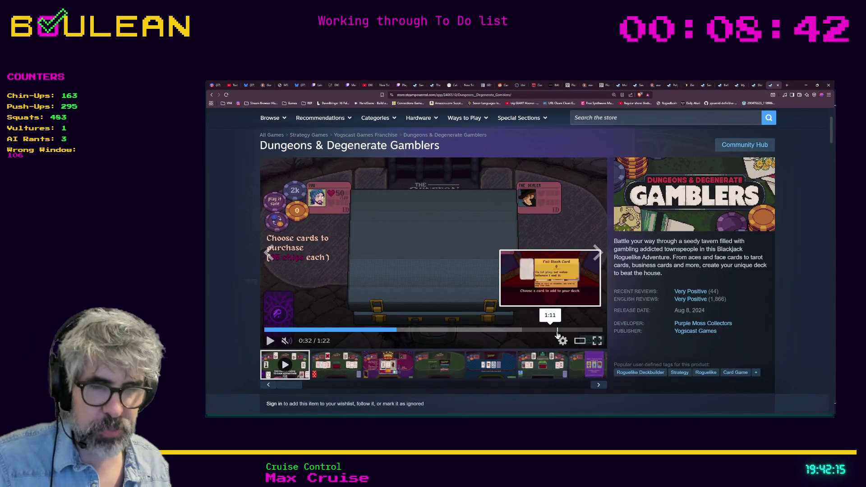
Search the web for '#grid_manager = Global.grid_manager' in a new tab
key("ctrl+t")
type("#grid_manager = Global.grid_manager")
key("Return")
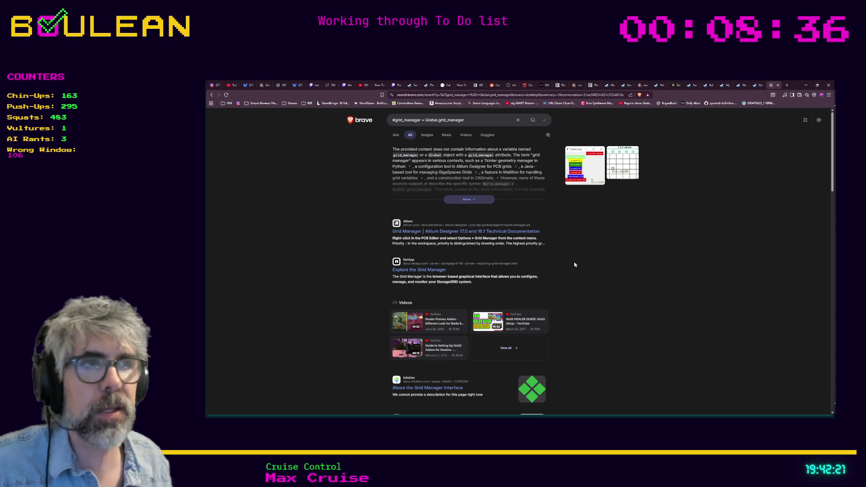
Clear the search query box, keep the existing results, and refocus the query field
left_click(435, 95)
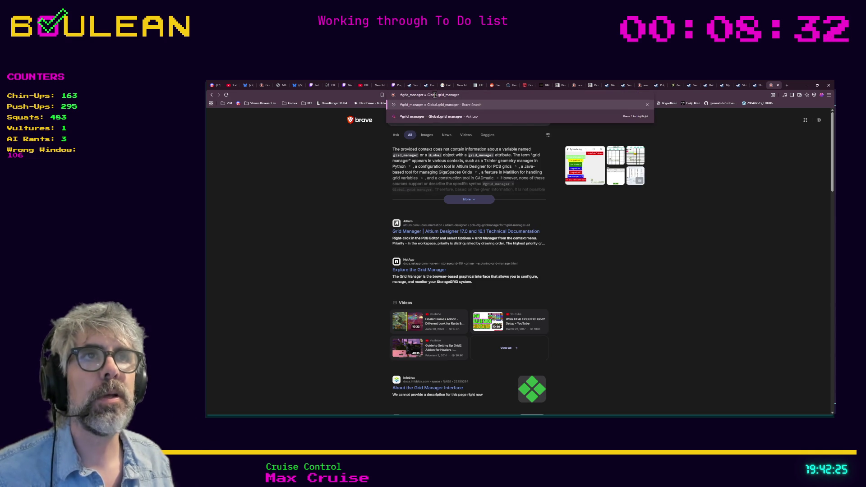
key("ctrl+a")
key("BackSpace")
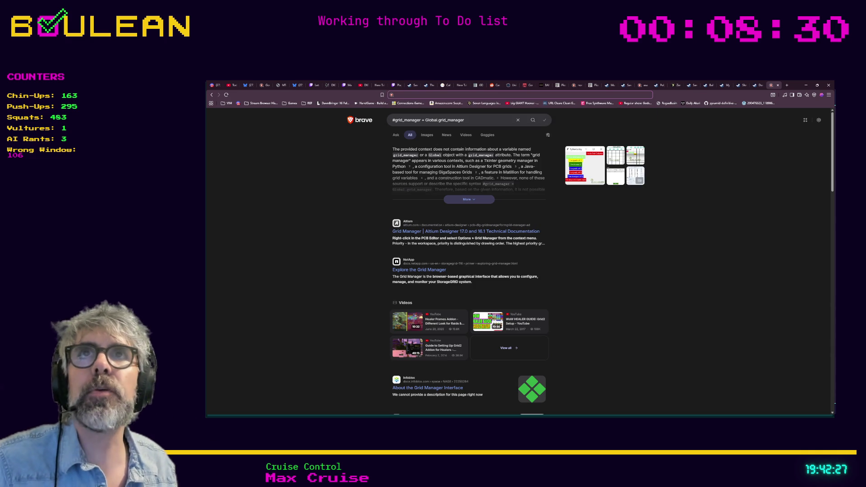
key("alt+Tab")
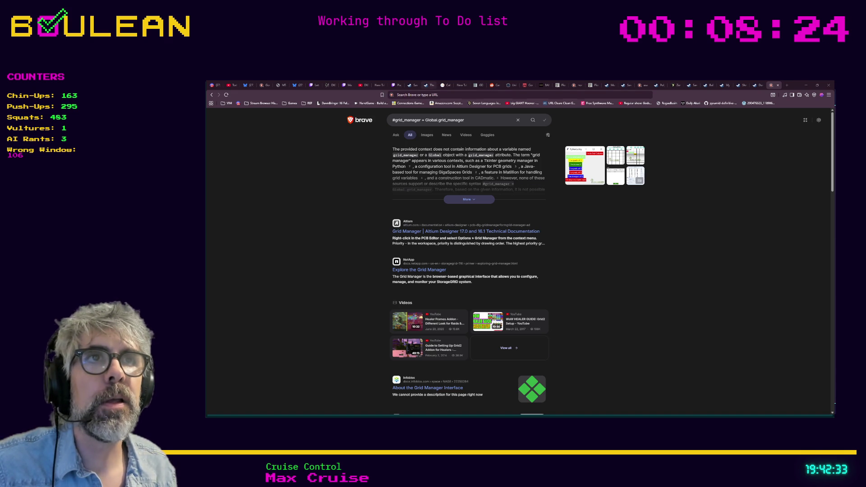
left_click(470, 119)
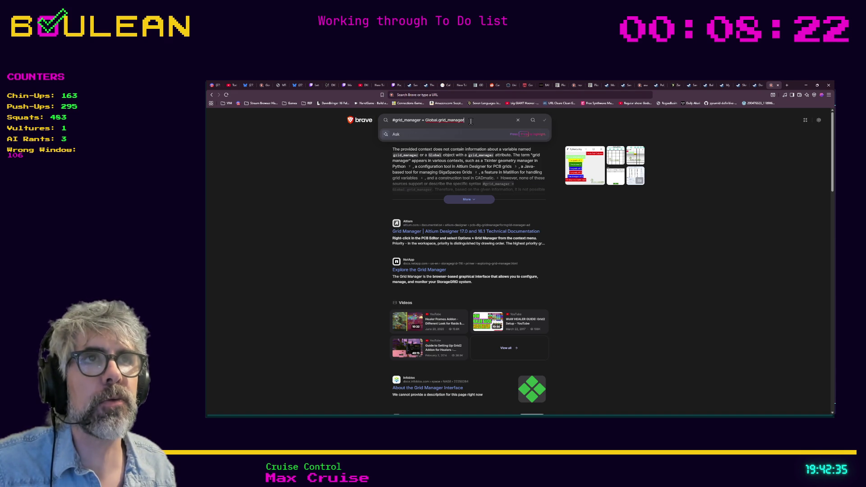
Load the Bobble Shop Simulator Steam store page from its URL and pause the trailer
left_click(457, 95)
key("ctrl+v")
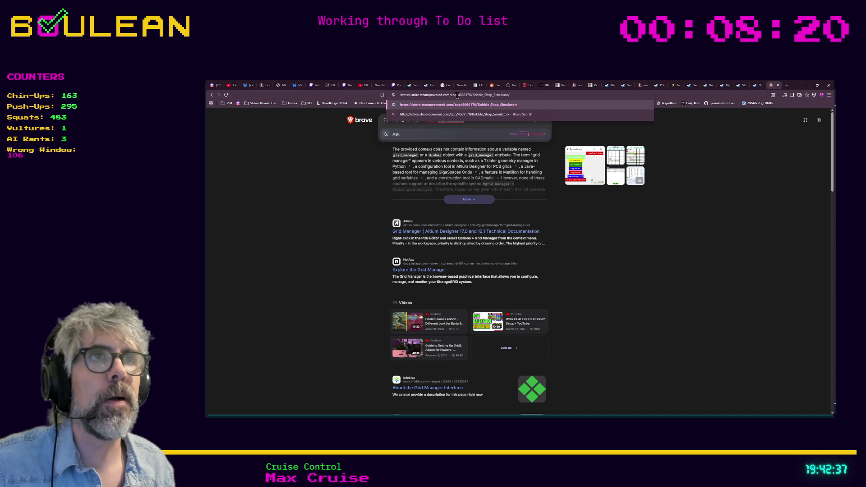
key("Return")
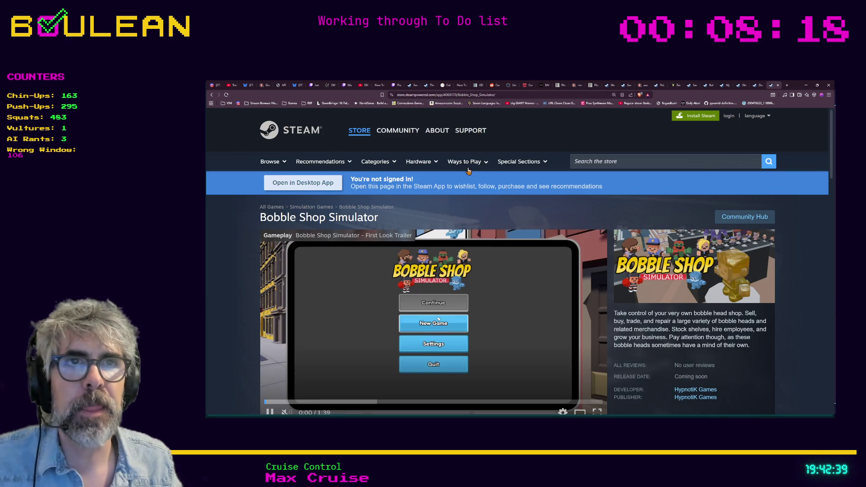
scroll(341, 189, "down", 2)
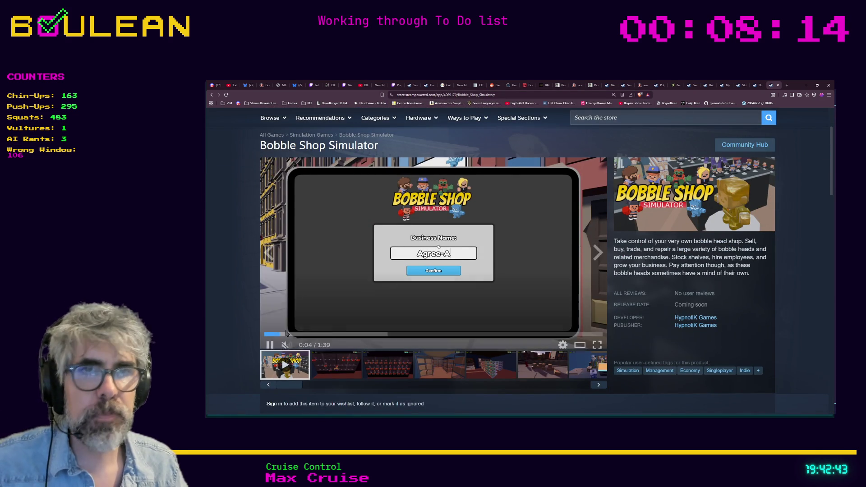
left_click(270, 341)
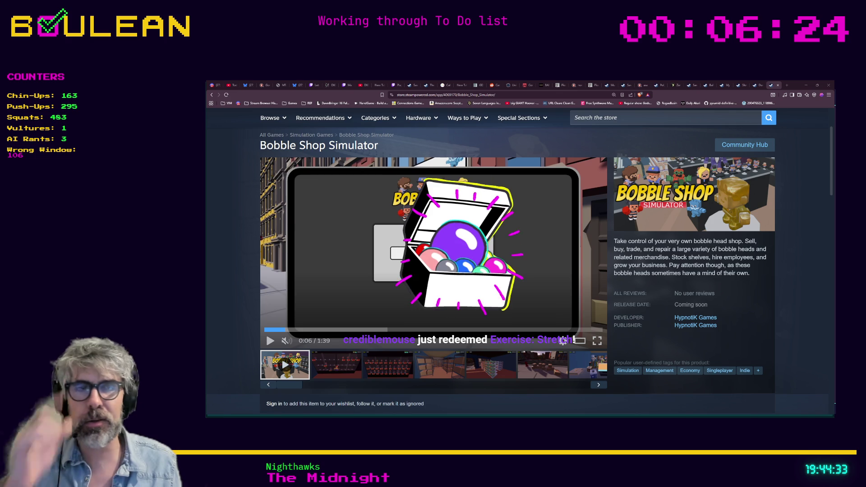
Jump to the reviews section of the Bobble Shop Simulator store page
left_click(694, 293)
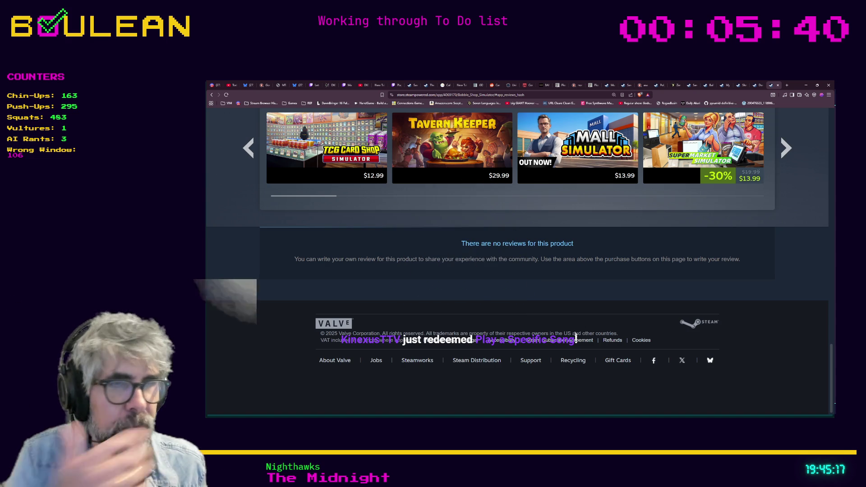
Switch back to the Godot script editor with tile_highlighter.gd
key("alt+Tab")
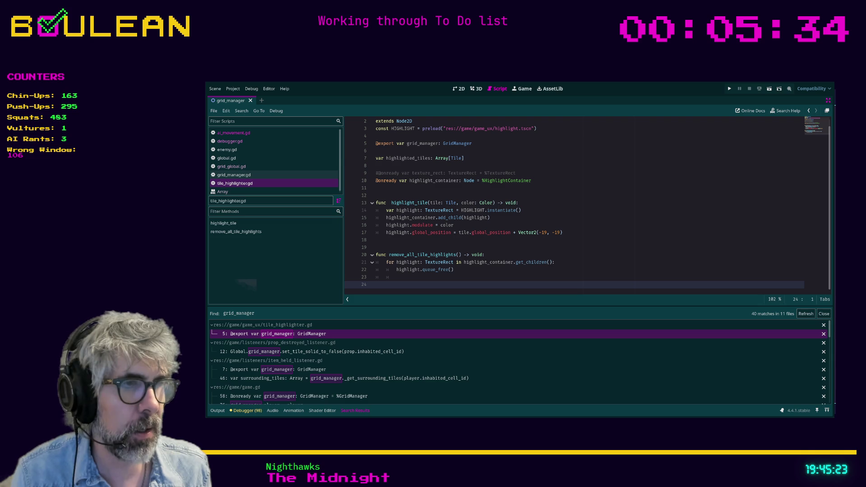
Place the cursor at the end of line 17, then save and run the game with F5
left_click(584, 237)
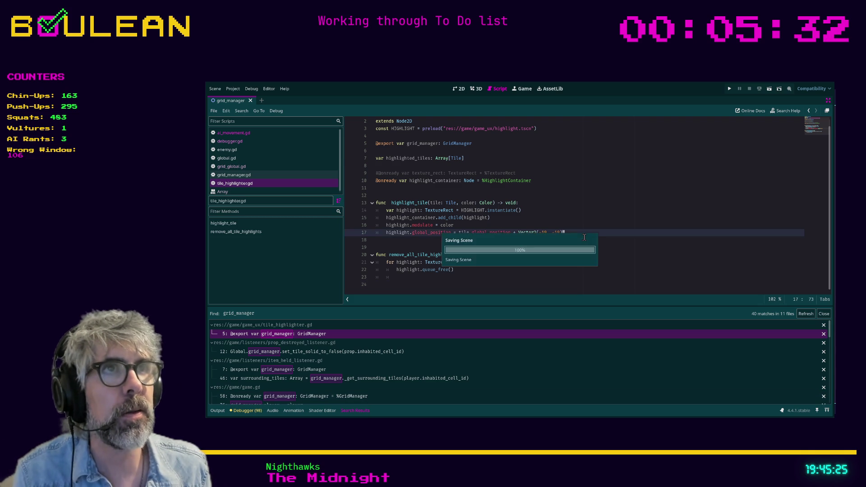
key("F5")
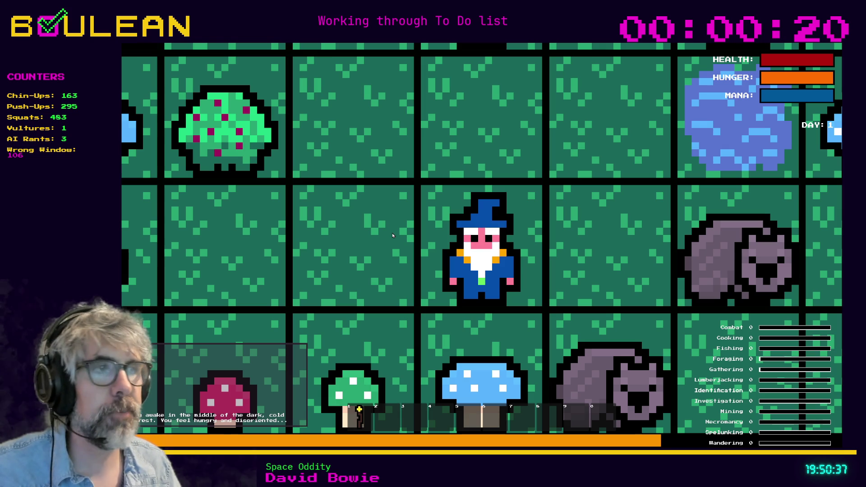
Equip the staff, craft a Cauldron from stone, and place it beside the wizard
key("1")
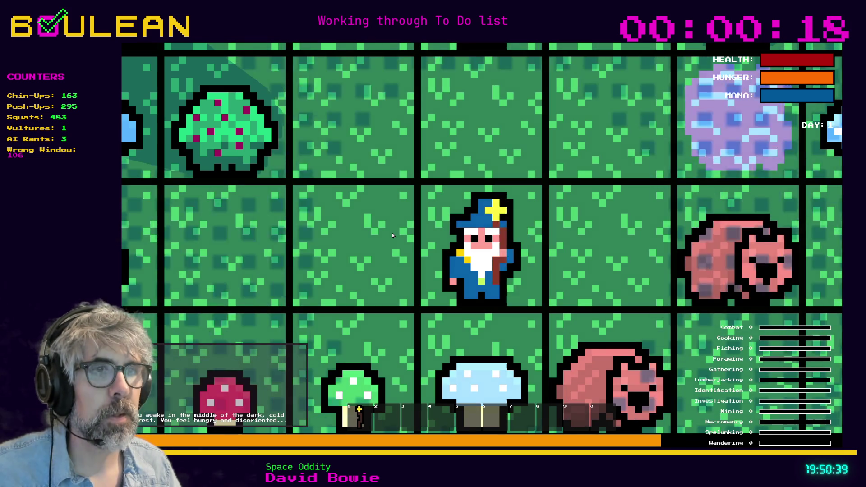
key("Left")
key("c")
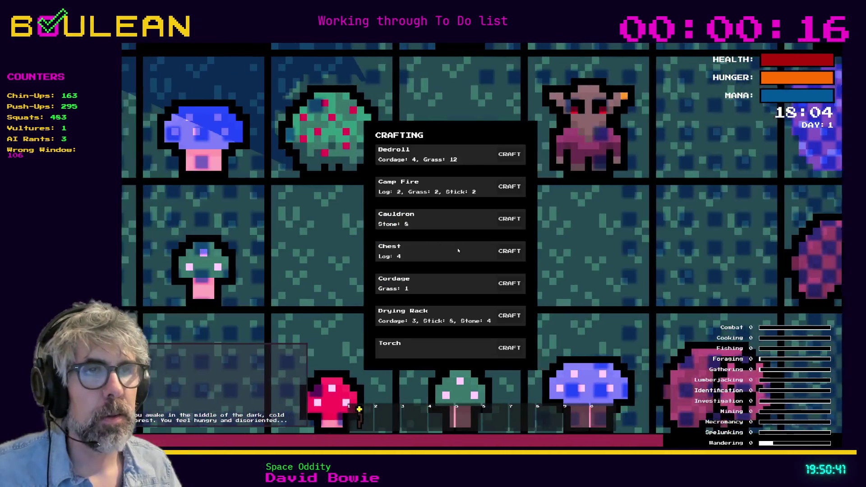
left_click(510, 219)
key("2")
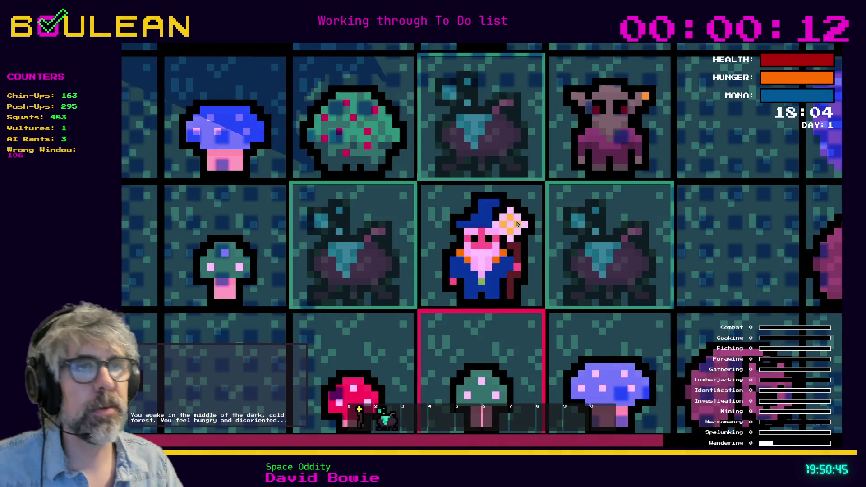
key("Left")
Harvest the Red Mushroom and add it to the cauldron
key("Down")
key("Left")
key("Left")
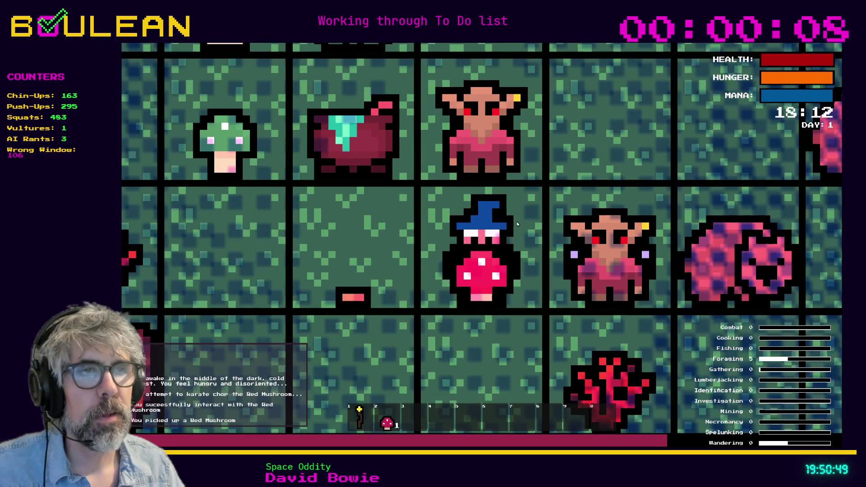
key("Left")
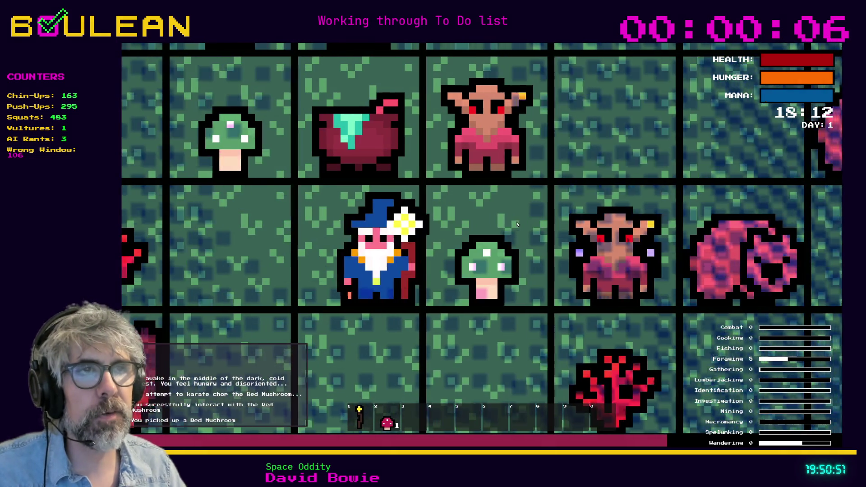
key("Up")
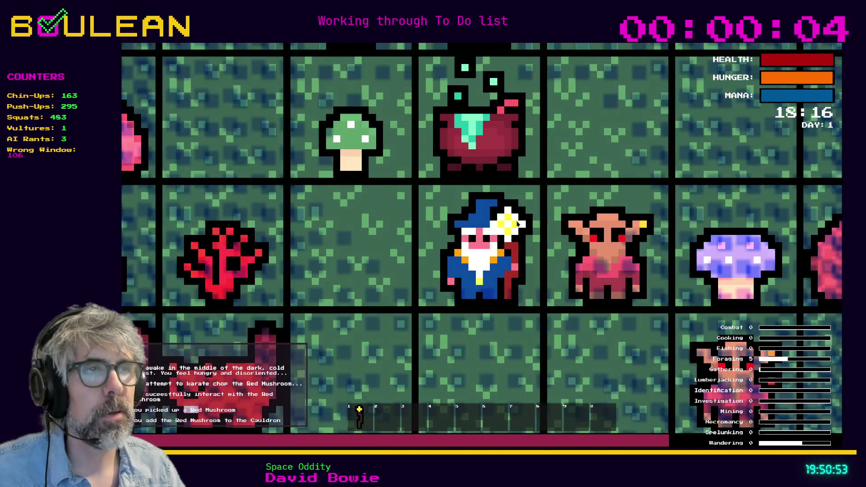
Defeat both goblins, smash the gravestones, then stop the game and return to the editor
key("Right")
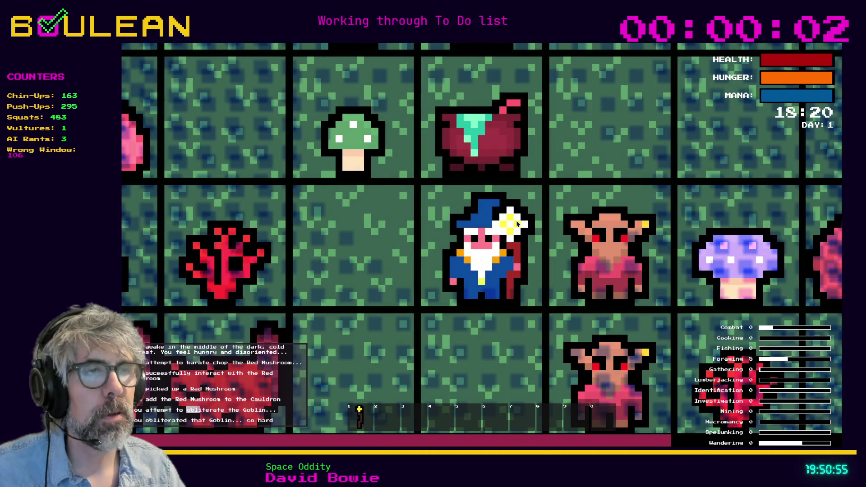
key("Right")
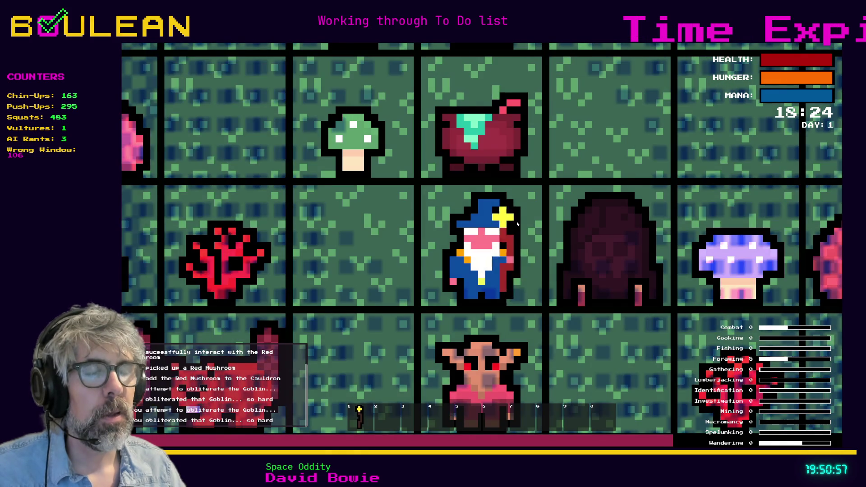
key("Down")
key("Down")
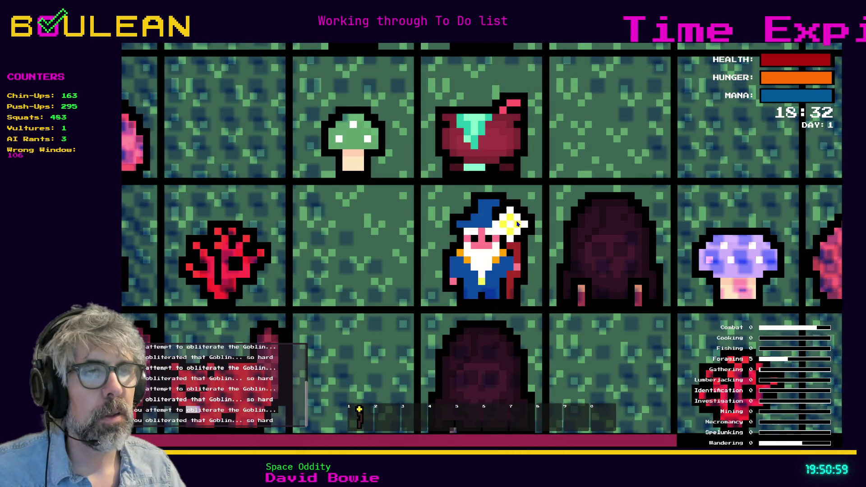
key("Down")
key("Down")
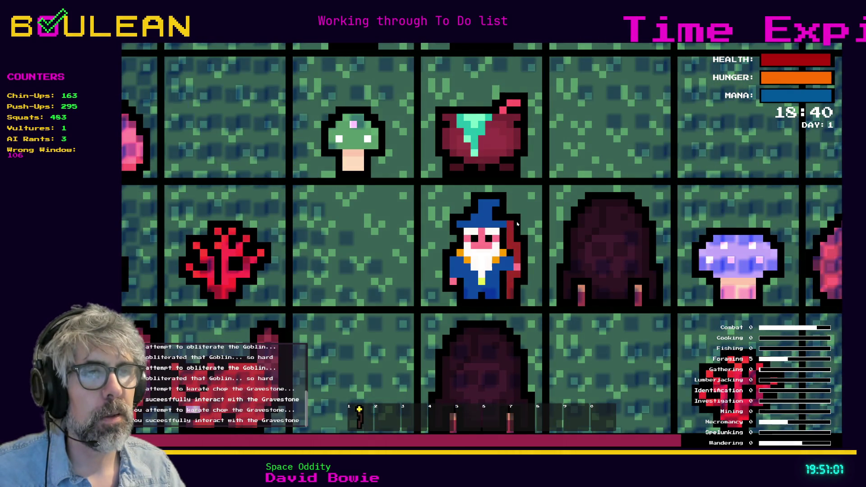
key("Down")
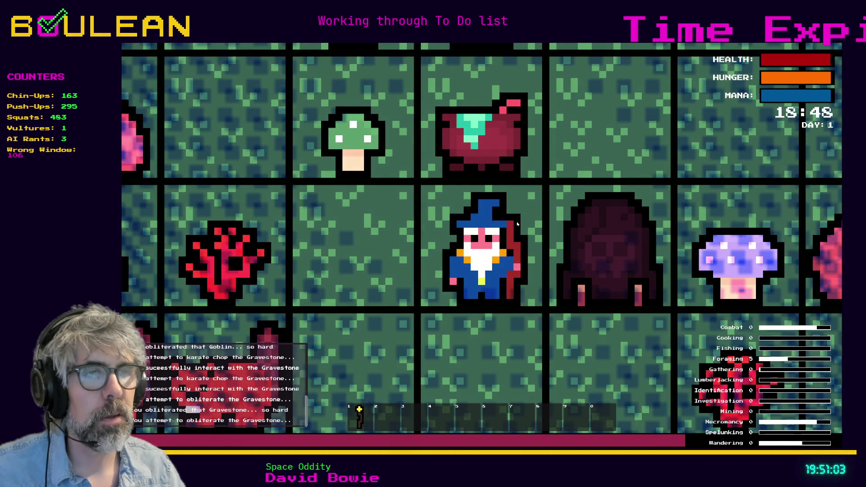
key("Right")
key("Right")
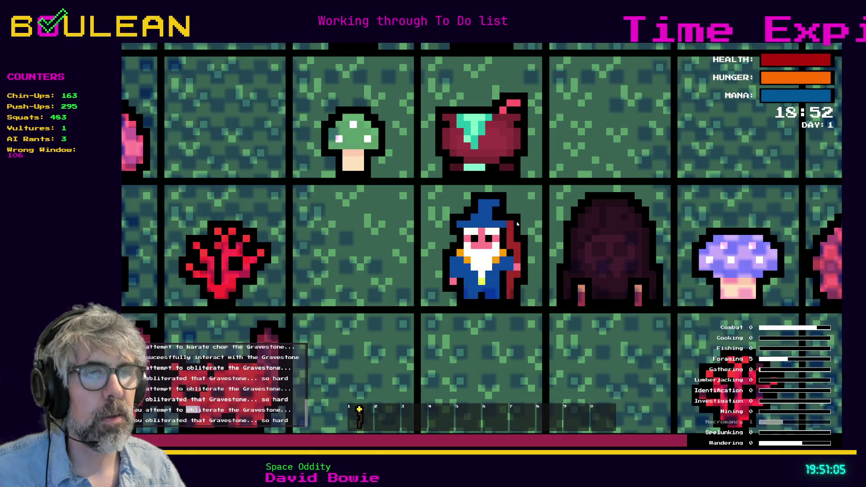
key("Right")
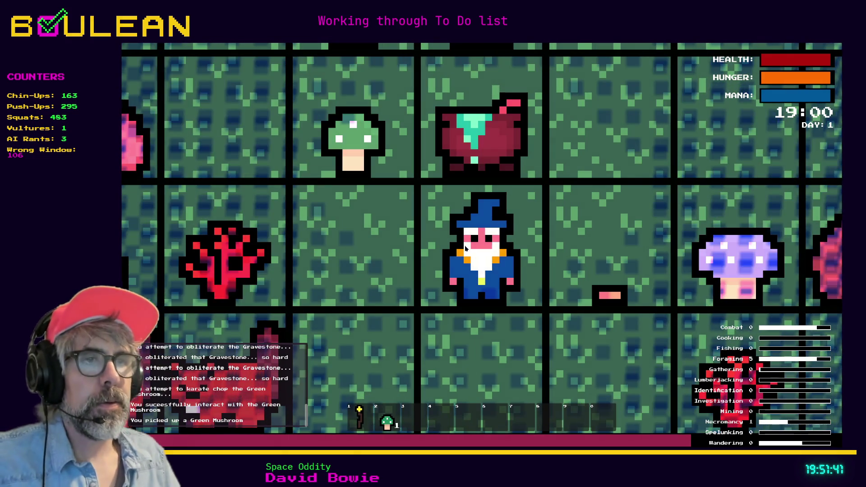
key("F8")
left_click(513, 254)
Save the scene and script, then place the cursor on empty line 18 of tile_highlighter.gd
key("ctrl+s")
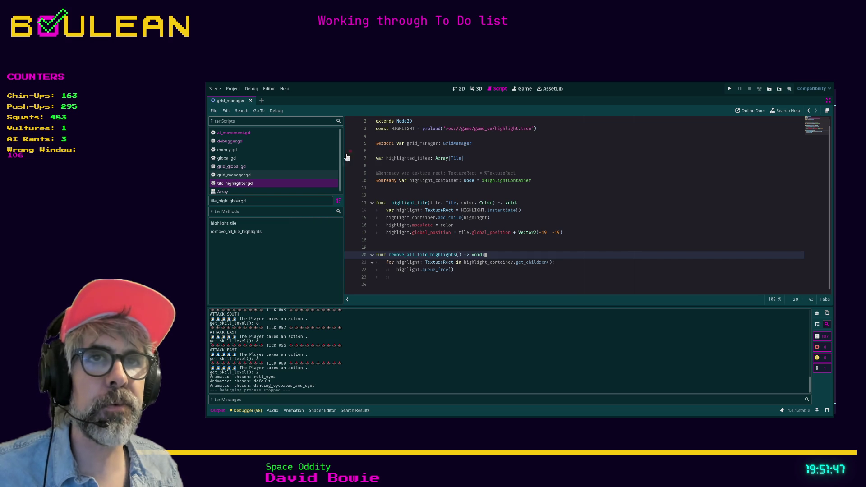
left_click(426, 241)
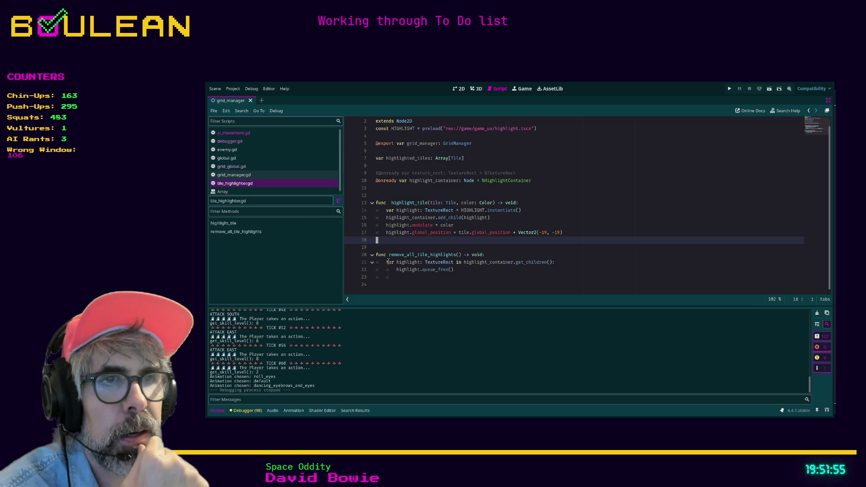
scroll(409, 236, "up", 1)
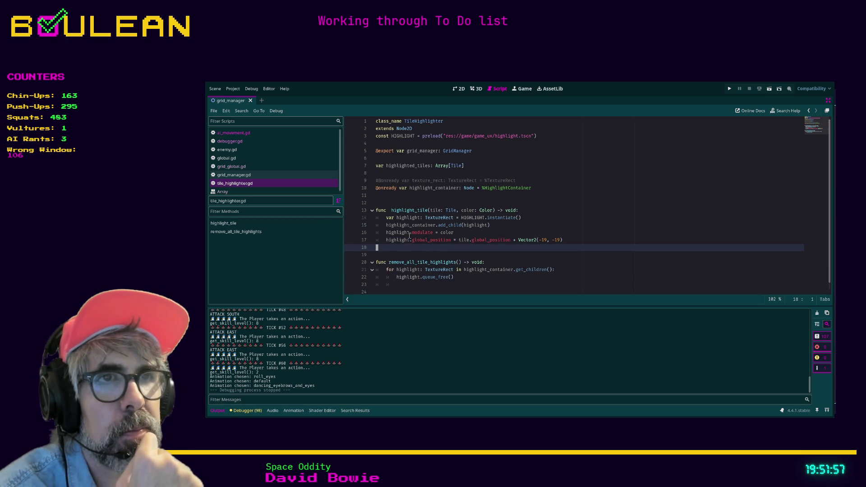
scroll(408, 236, "down", 1)
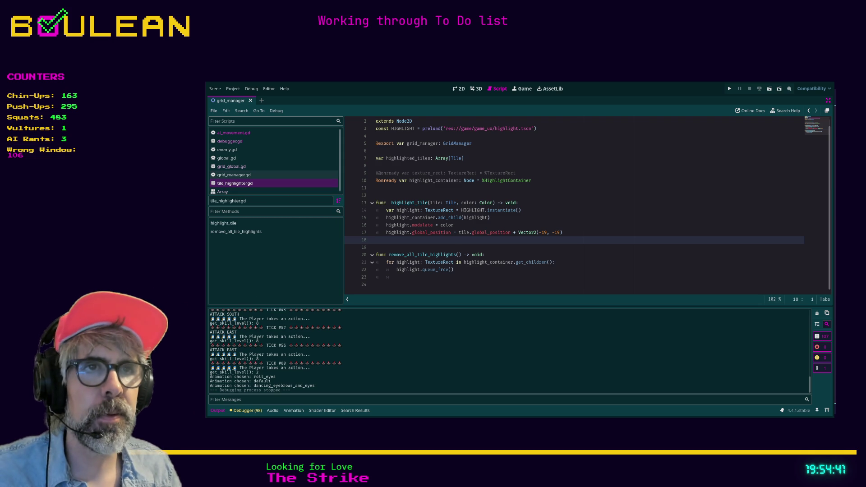
left_click(436, 173)
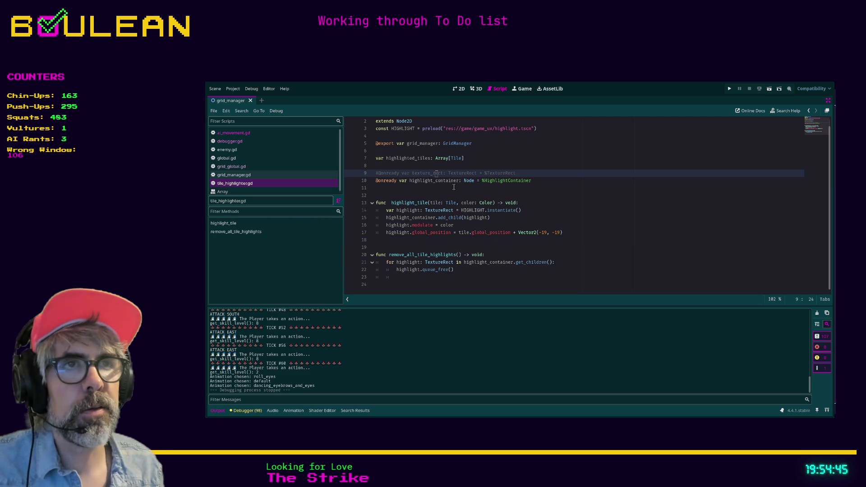
Delete the commented-out texture_rect line 9 from tile_highlighter.gd
key("End")
key("shift+Home")
key("Delete")
key("Delete")
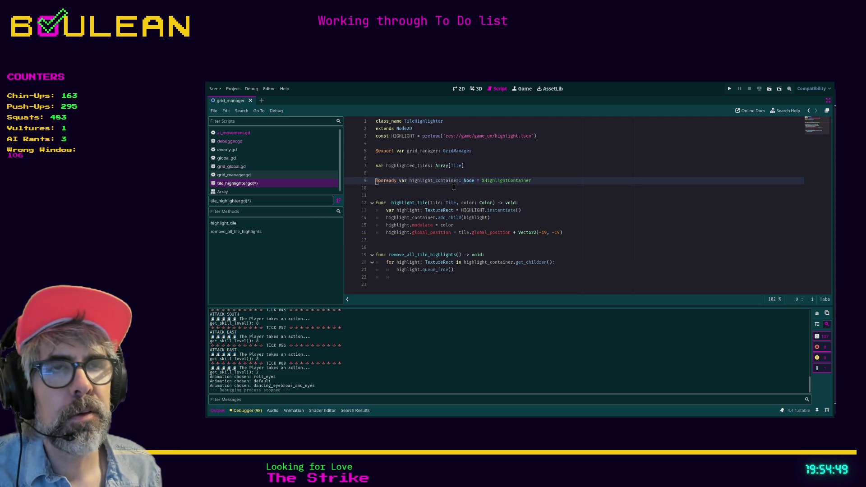
key("Up")
key("Up")
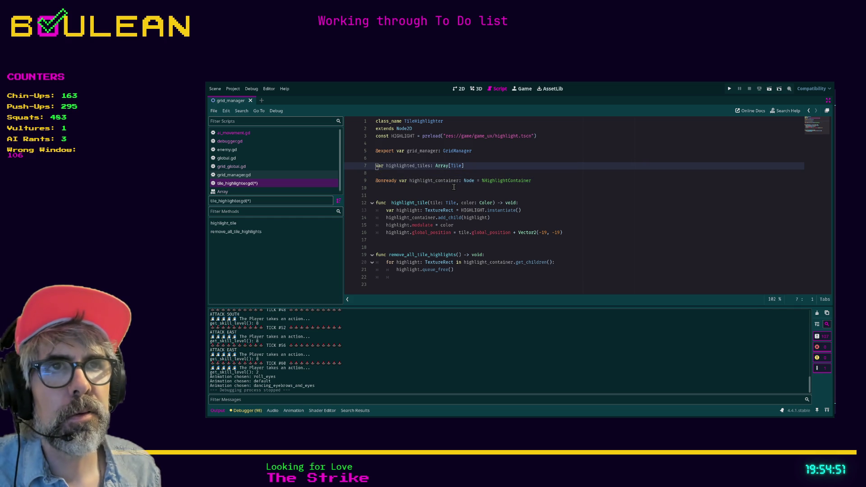
key("Down")
key("Down")
key("Down")
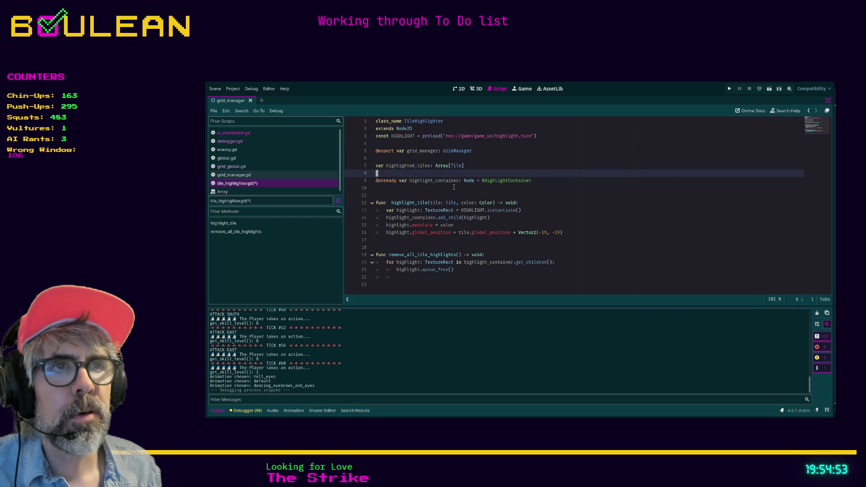
key("Down")
key("Down")
key("Down")
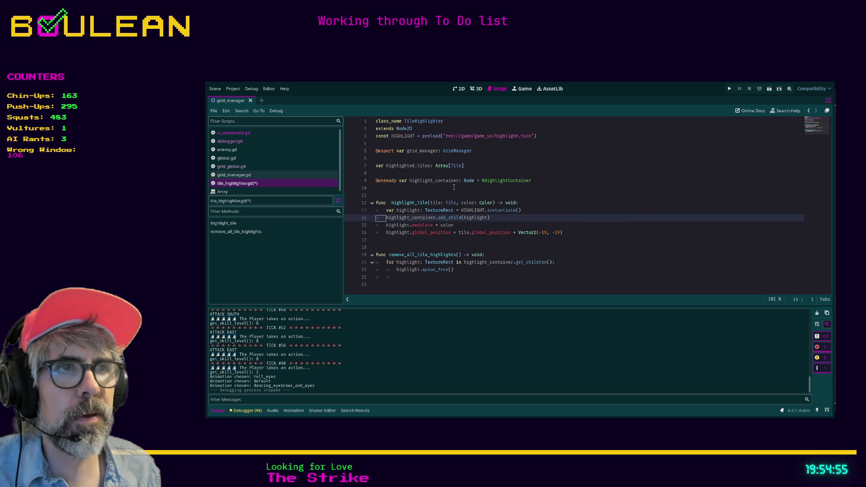
key("ctrl+f")
type("grid_manager")
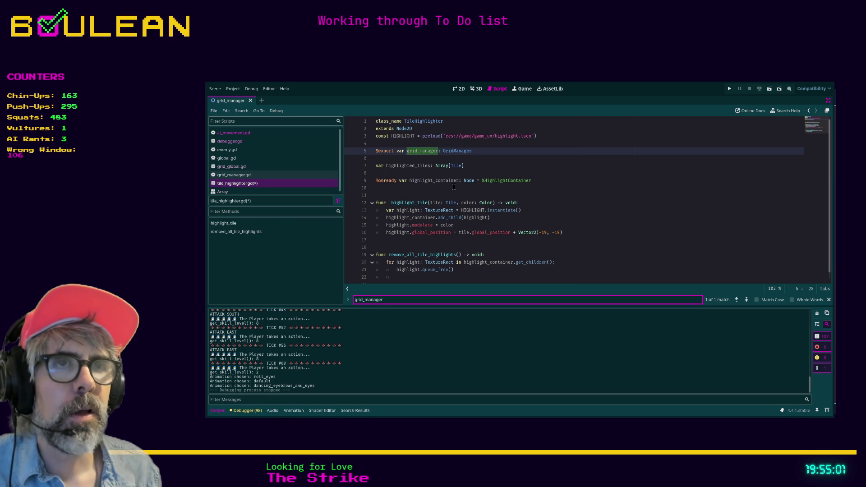
left_click(492, 152)
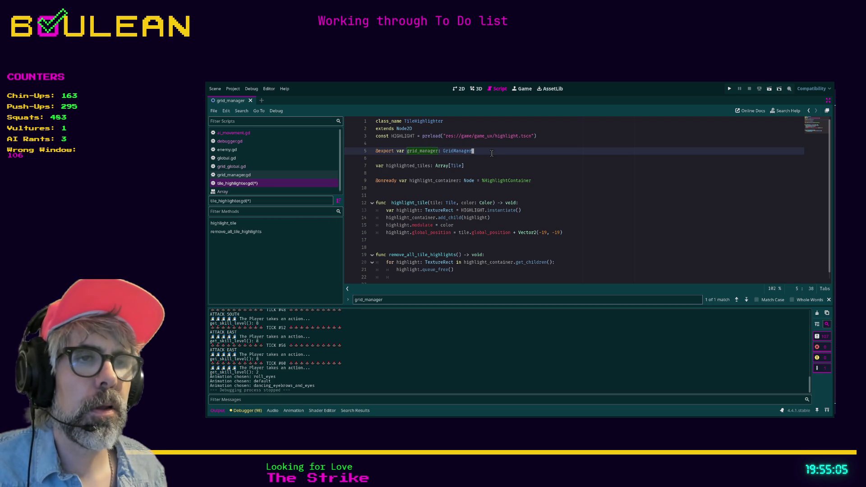